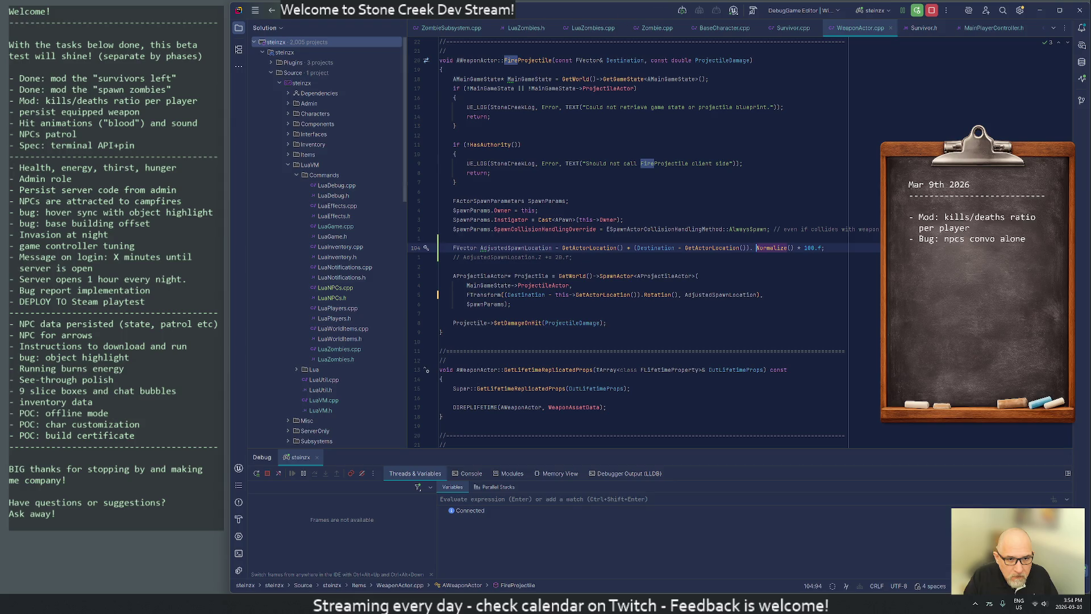
In WeaponActor.cpp line 104, replace Normalize() with GetSafeNormal() so the spawn offset is GetSafeNormal() * 100.f
key("BackSpace")
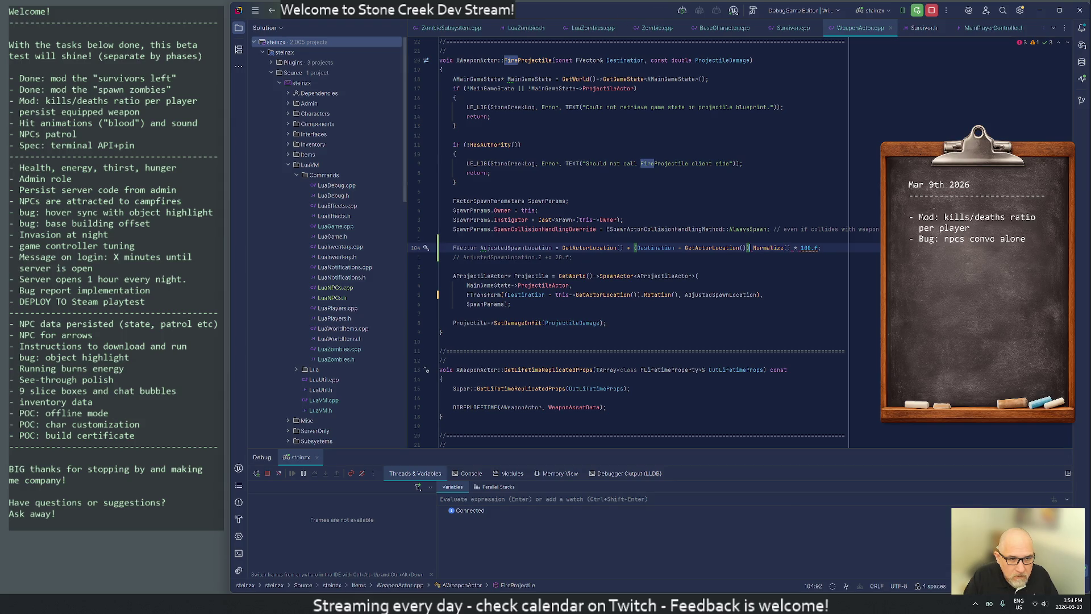
type(".")
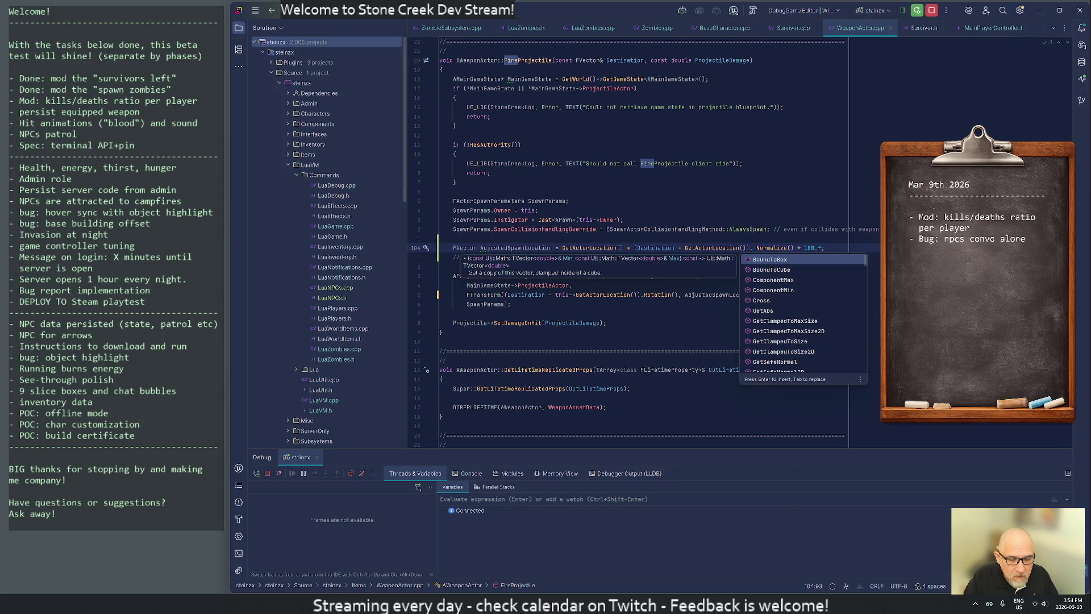
type("GetSafe")
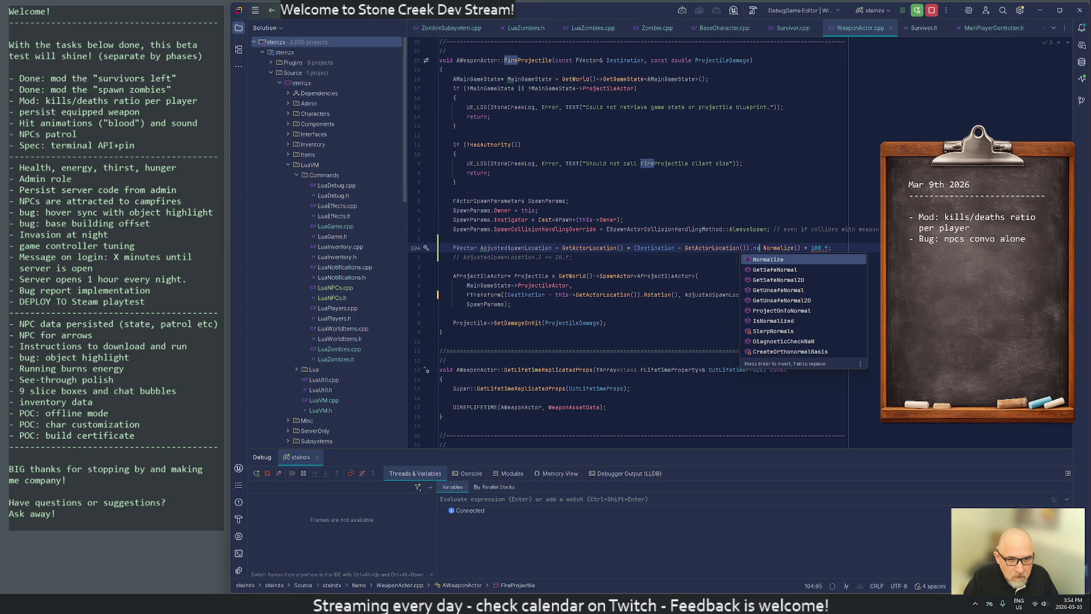
key("Return")
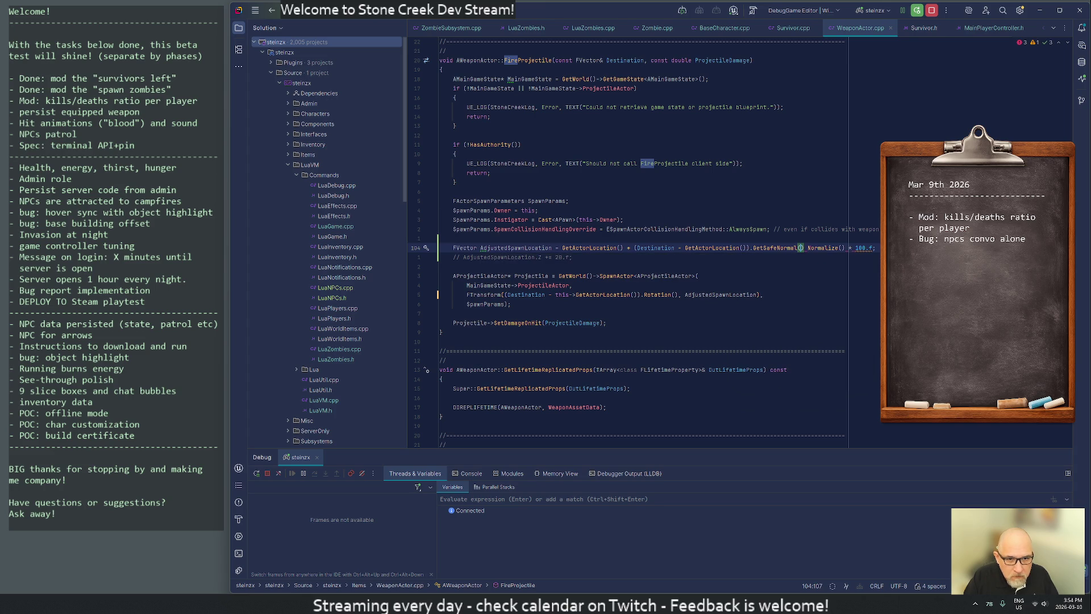
key("Right")
key("Right")
key("ctrl+Delete")
key("ctrl+Delete")
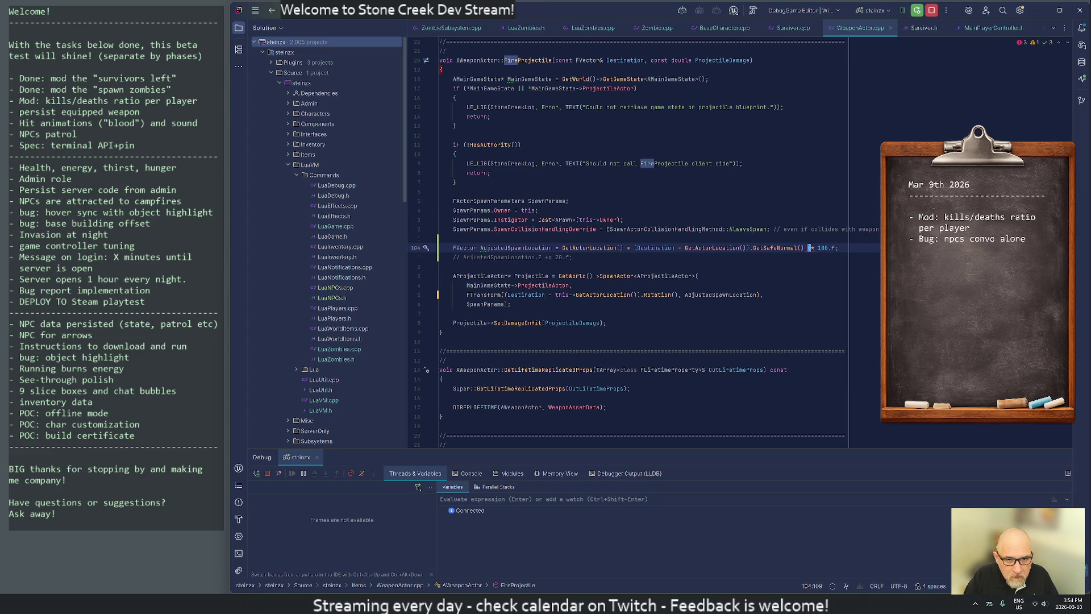
type("wcrtomb()")
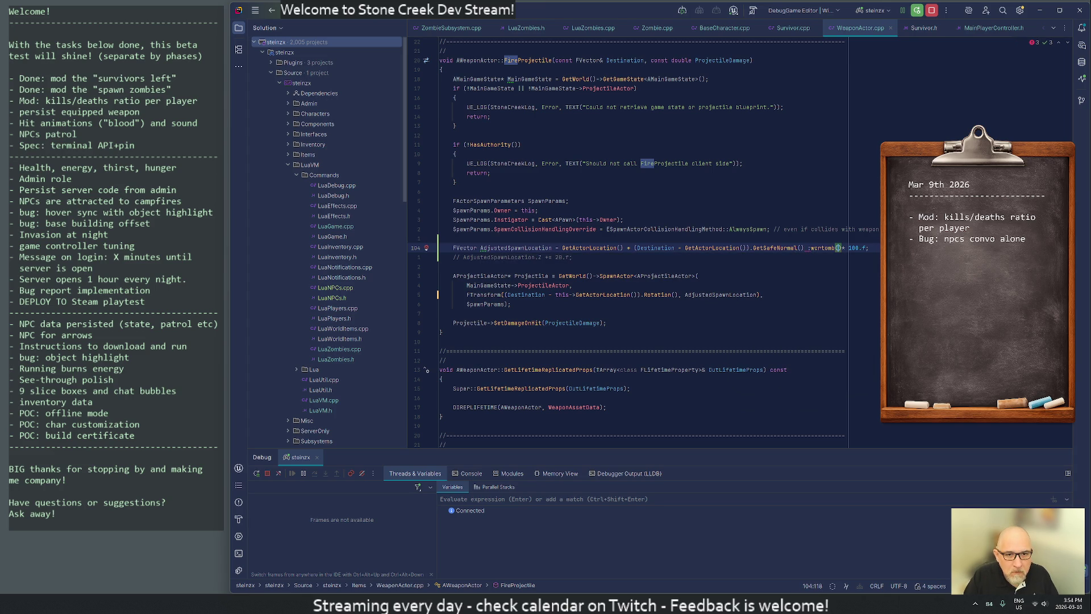
key("BackSpace")
key("BackSpace")
key("BackSpace")
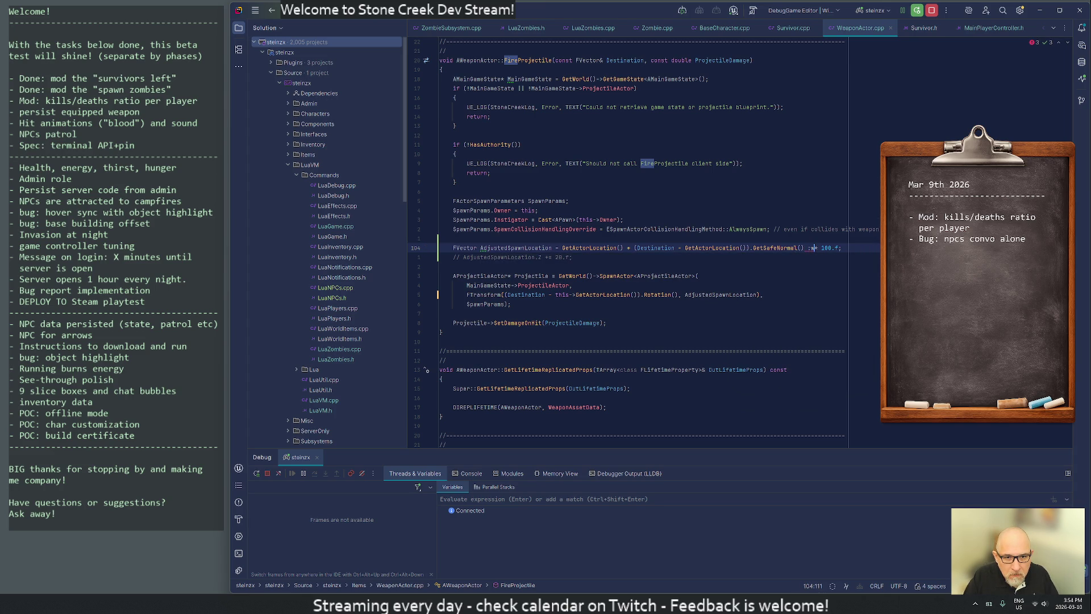
key("BackSpace")
key("BackSpace")
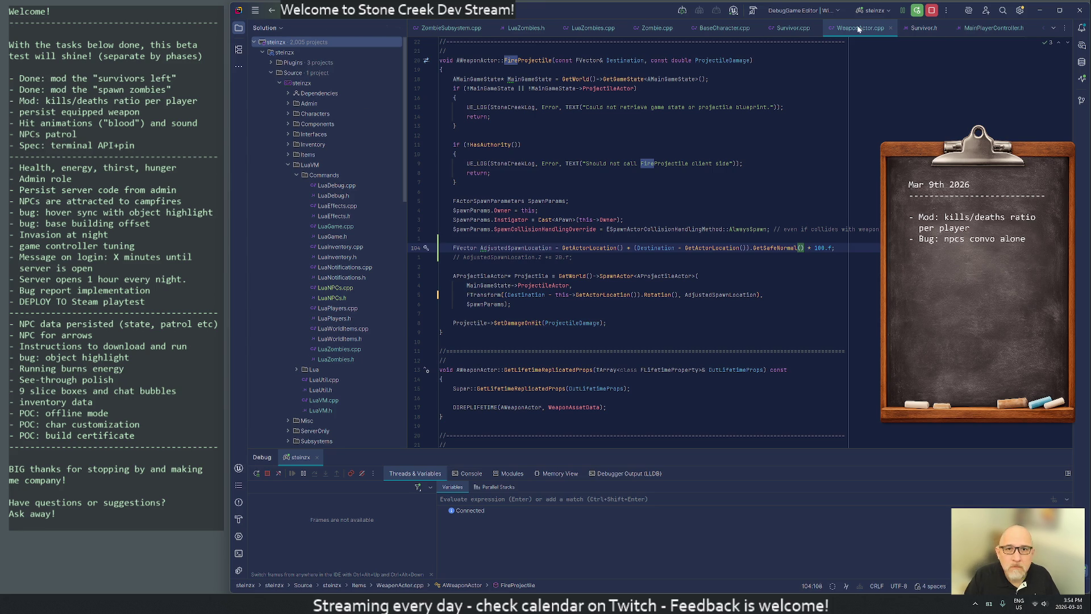
key("alt+Tab")
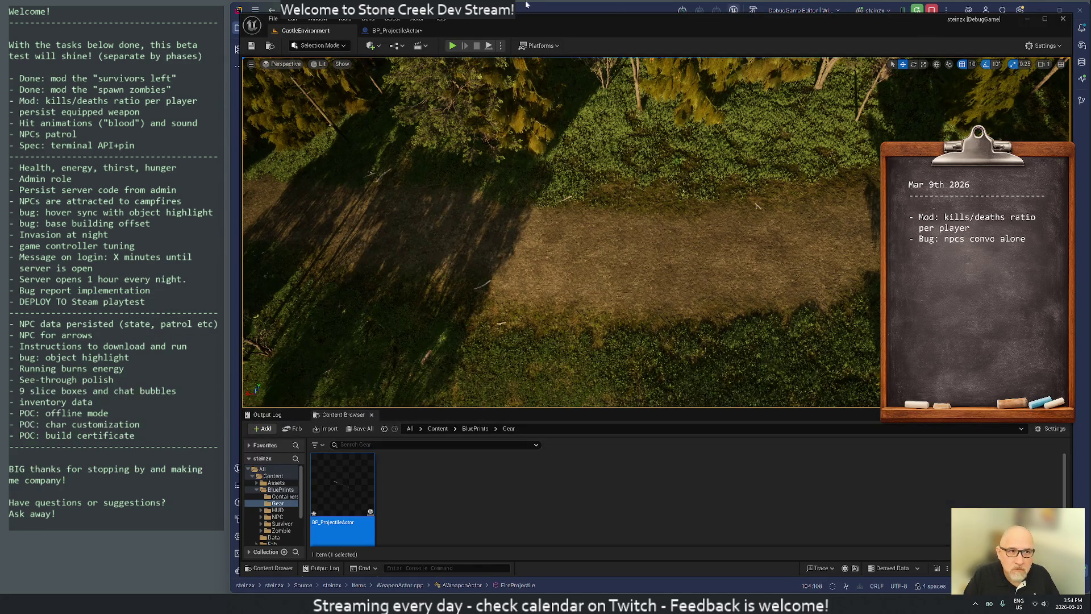
Live-compile the projectile code change, close the Live Coding log, and start Play in Editor
left_click(937, 568)
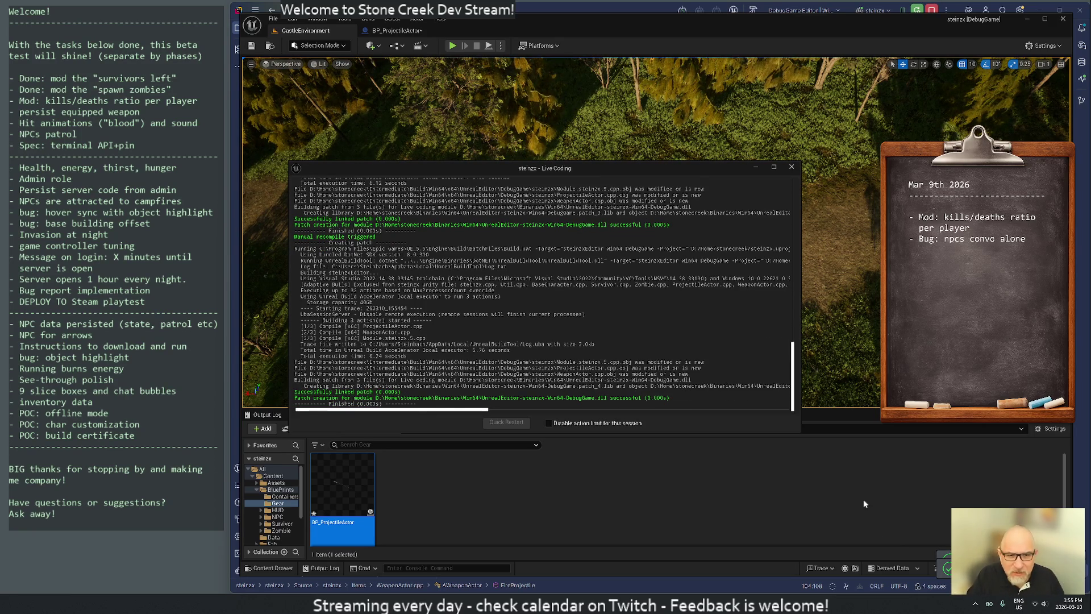
left_click(791, 166)
key("alt+p")
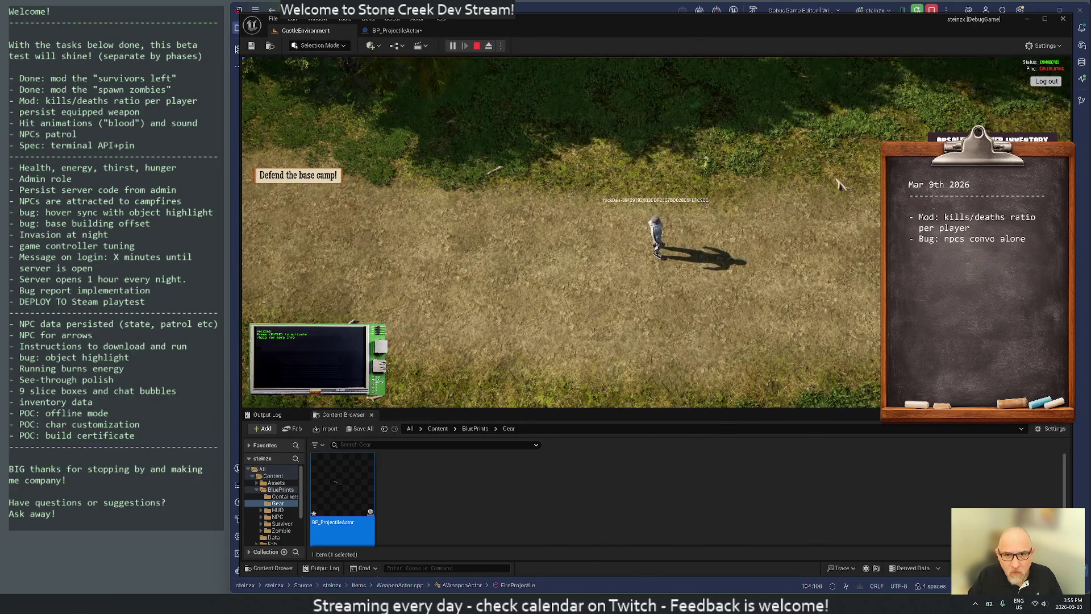
Fire test shots at two spots on the dirt path, zoom out, and stop the session
left_click(432, 248)
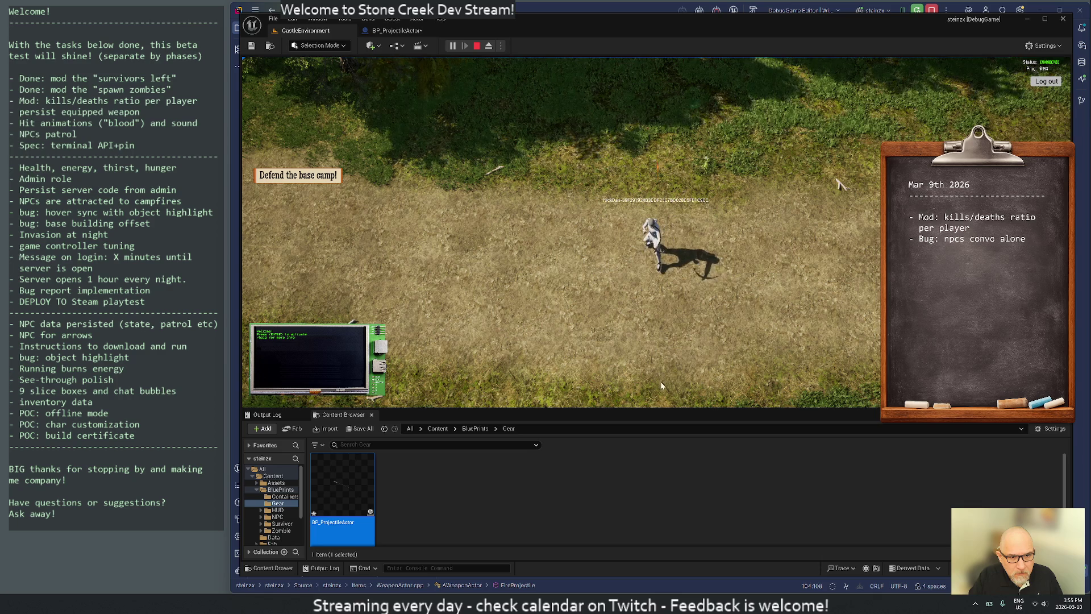
left_click(510, 298)
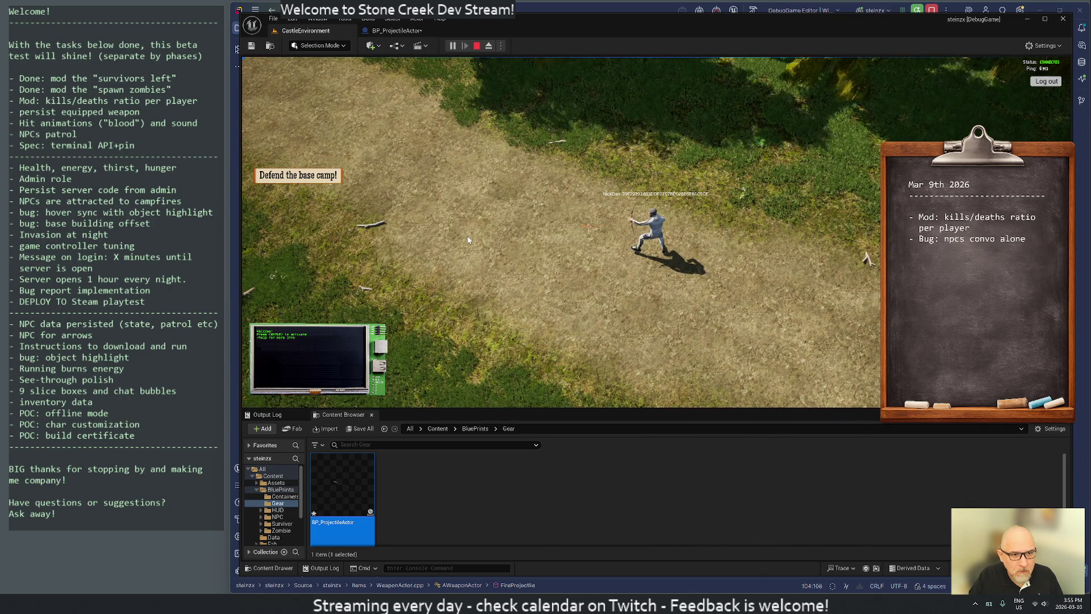
scroll(466, 244, "down", 3)
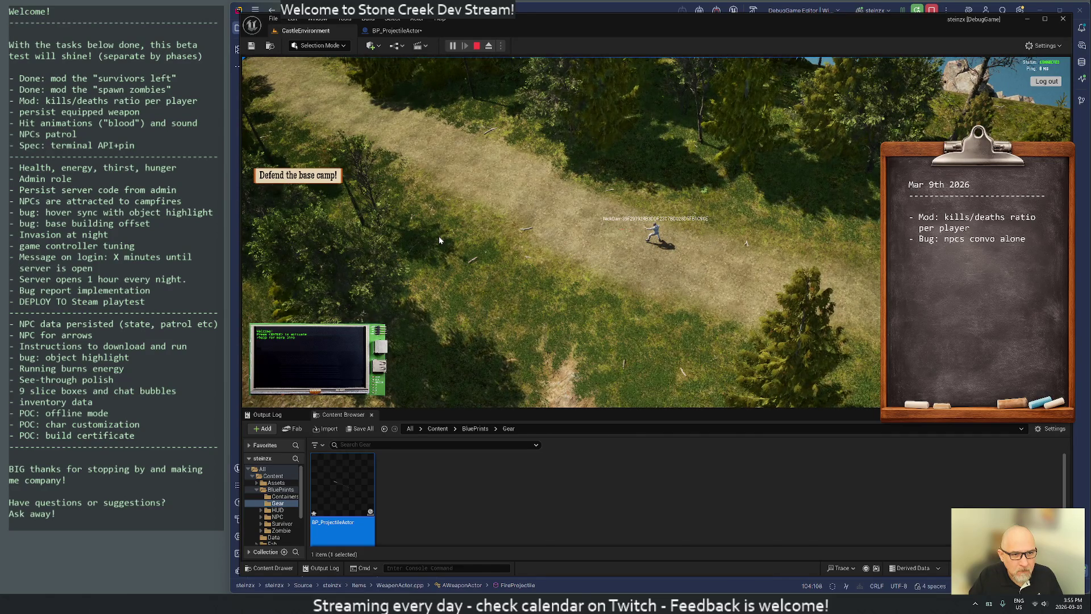
left_click(478, 46)
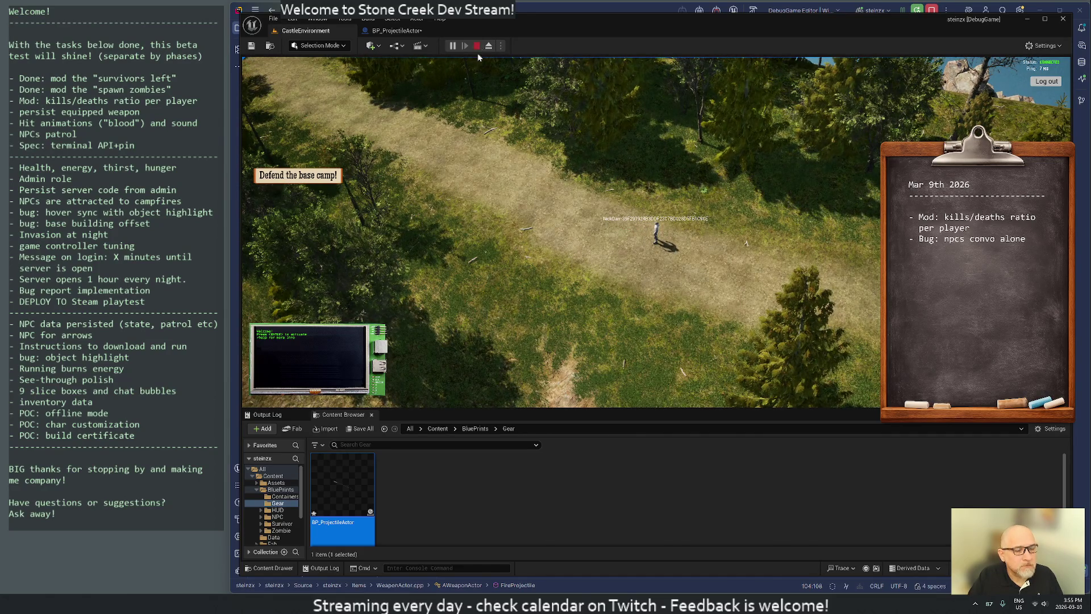
Set BP_ProjectileActor's Initial Speed to 3000, compile and save it, then replay CastleEnvironment
key("alt+Tab")
key("alt+Tab")
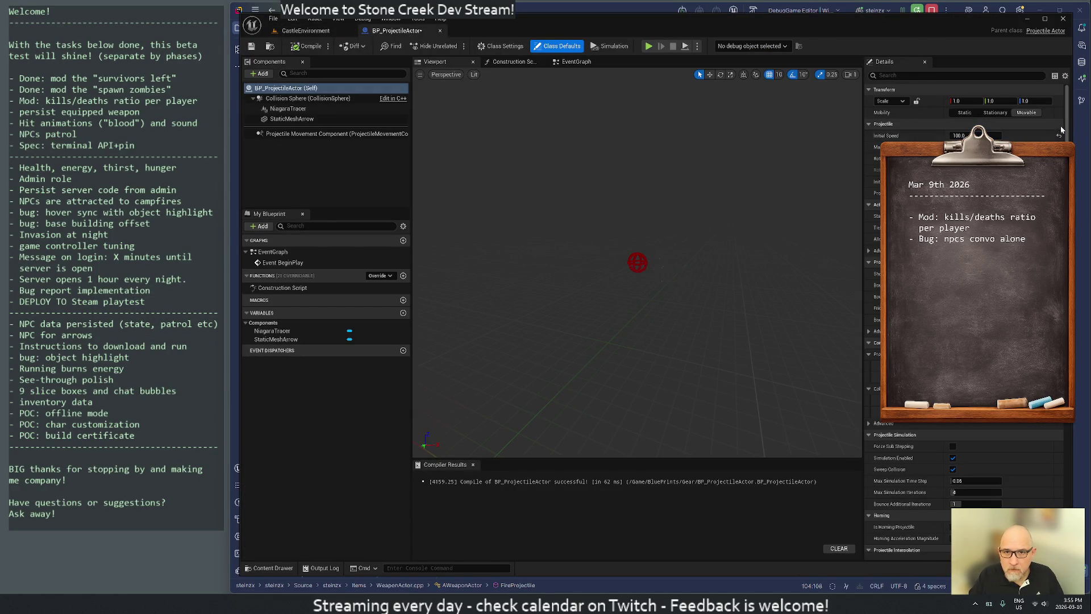
left_click(1058, 136)
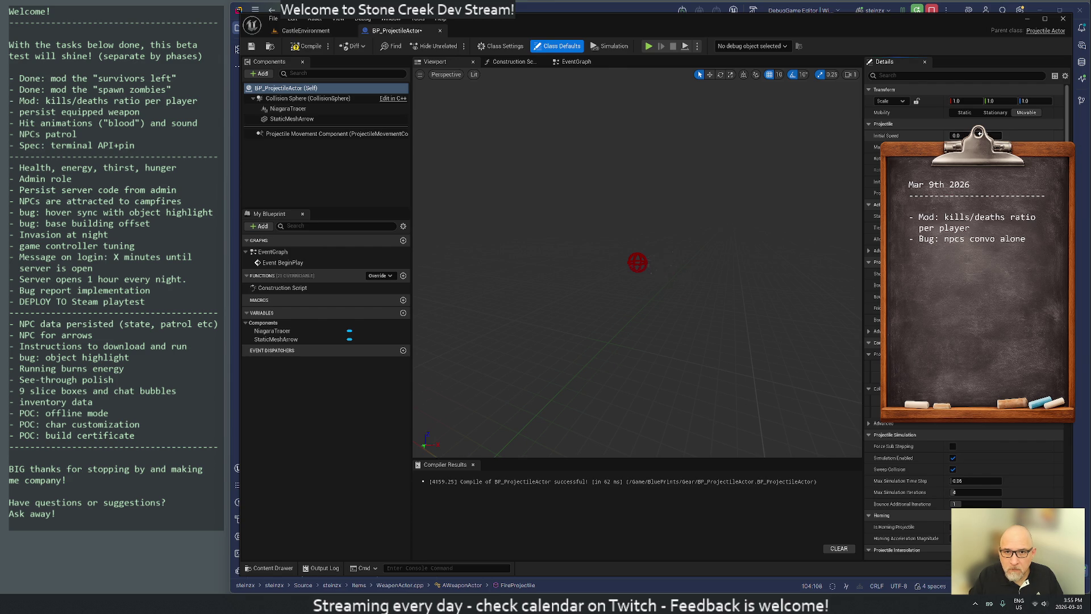
left_click(966, 135)
type("3000")
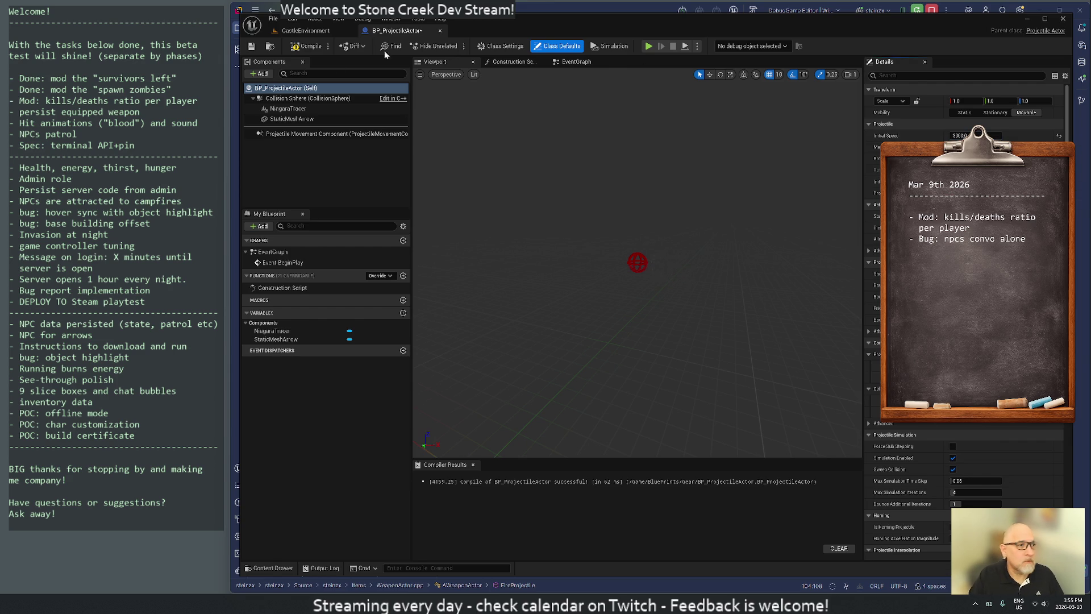
left_click(307, 46)
key("ctrl+s")
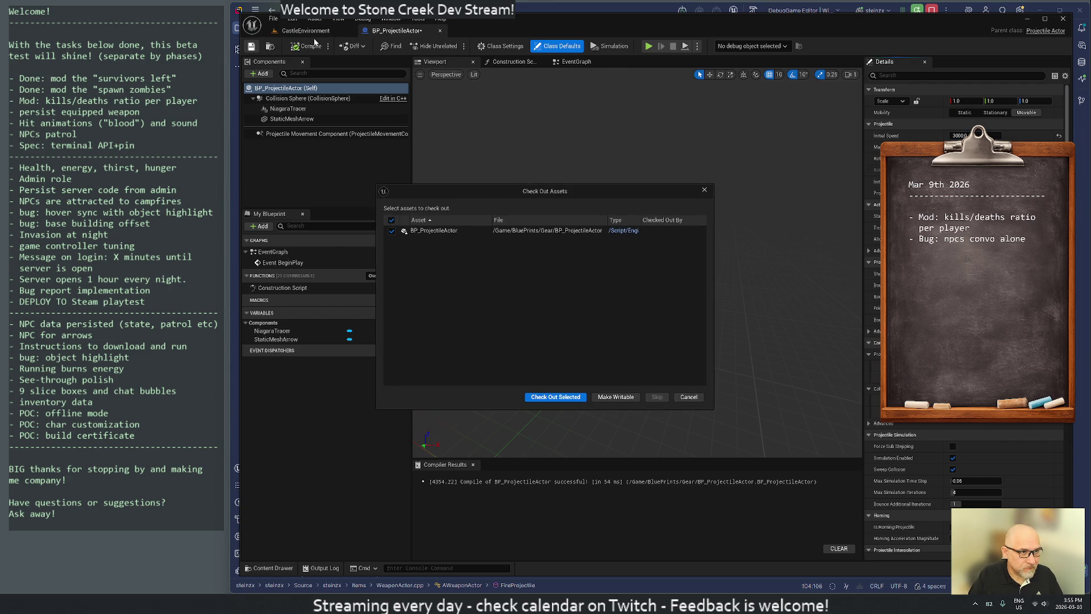
left_click(704, 191)
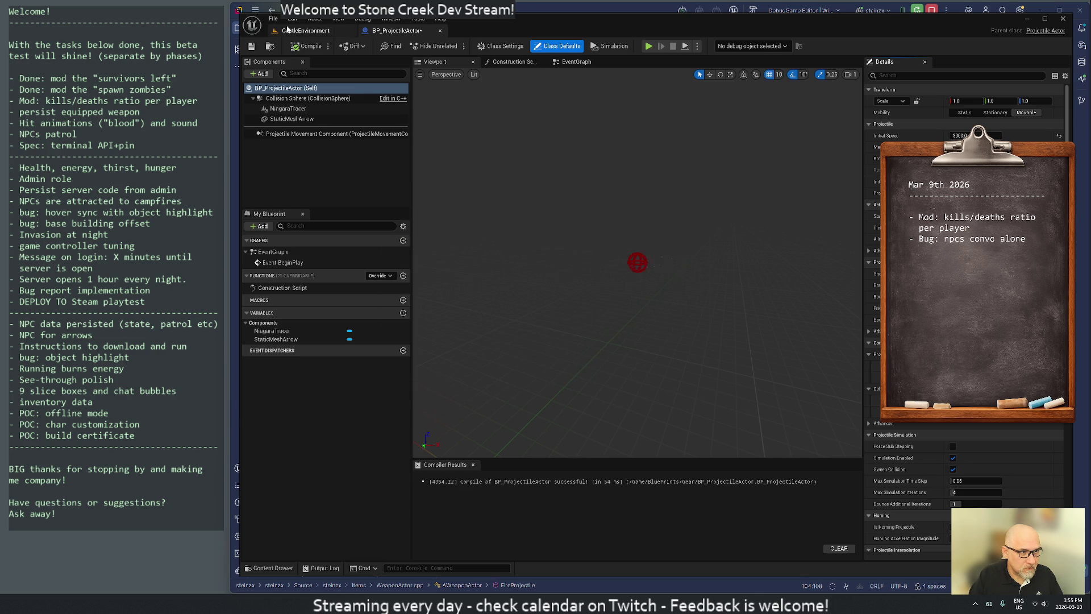
left_click(305, 30)
left_click(453, 46)
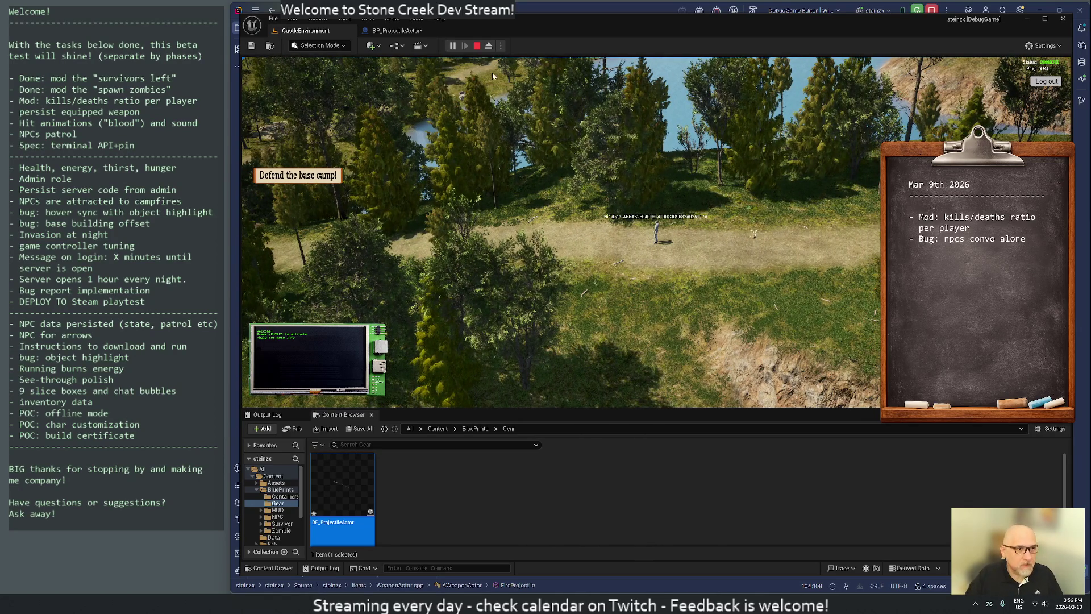
Stop the game and search the Rider project for 'fireproject', previewing the ranged-attack call
left_click(478, 48)
key("alt+Tab")
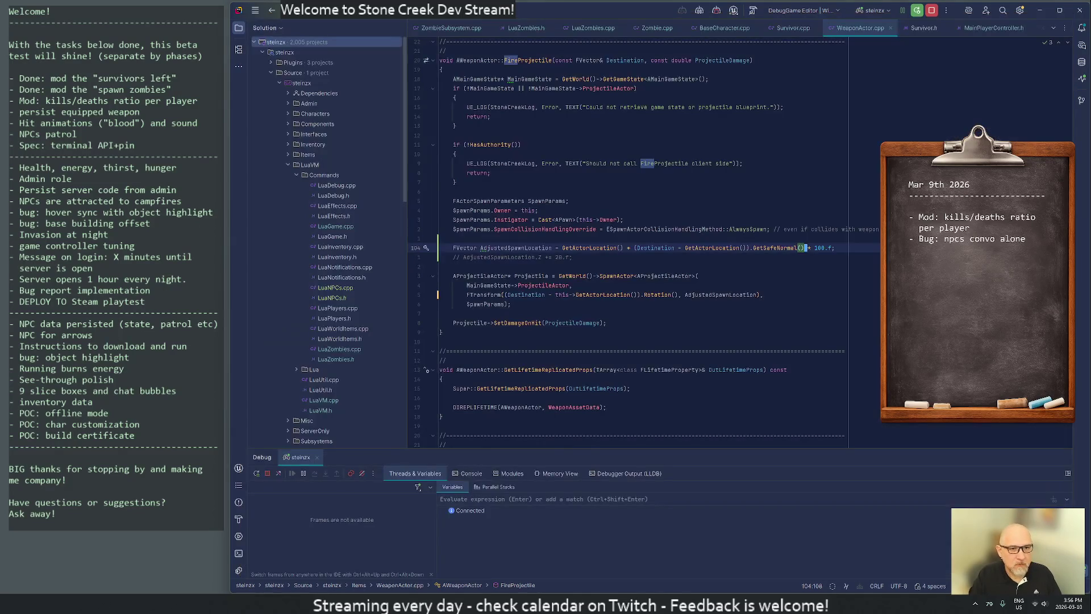
key("ctrl+shift+f")
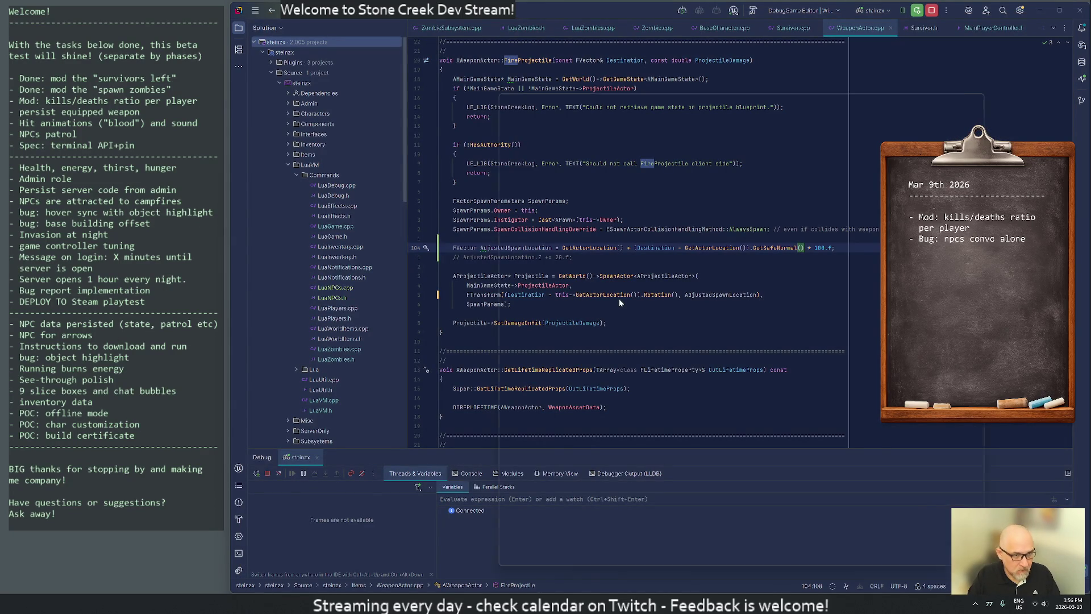
key("Escape")
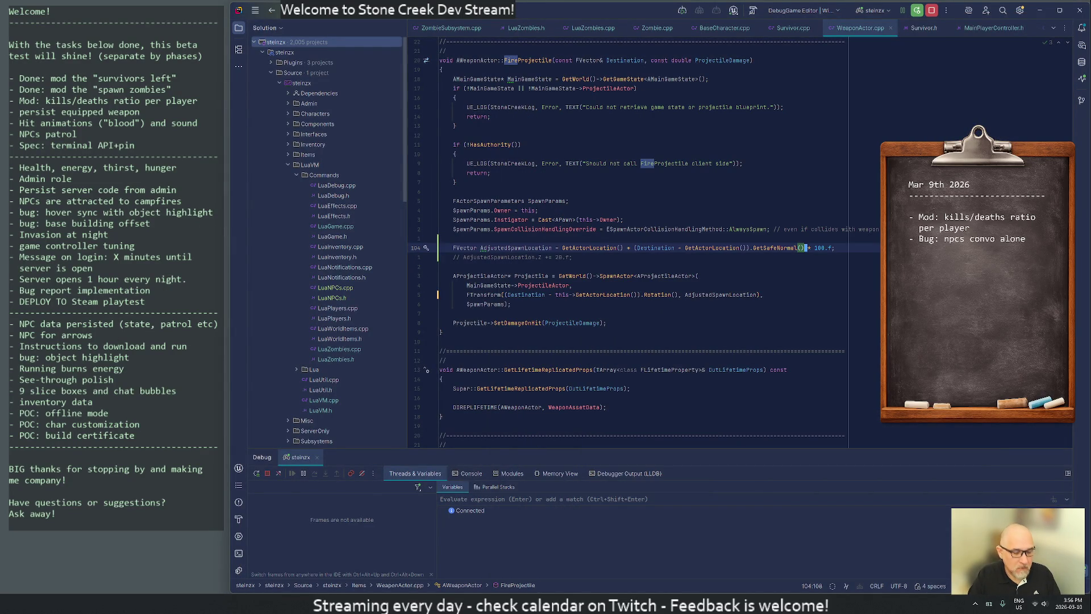
key("ctrl+shift+f")
type("firepro")
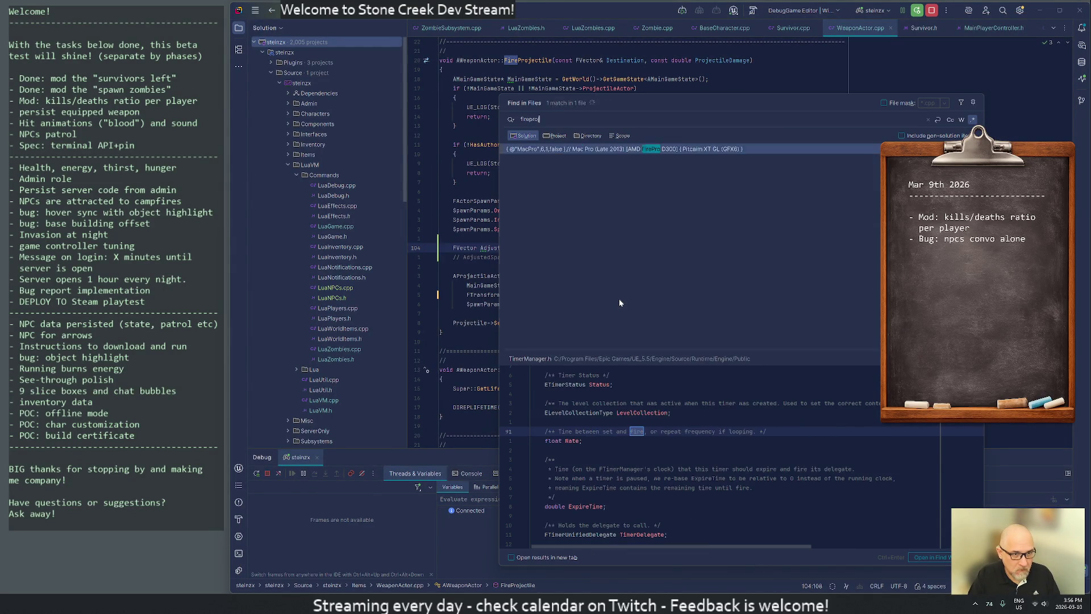
type("jectile")
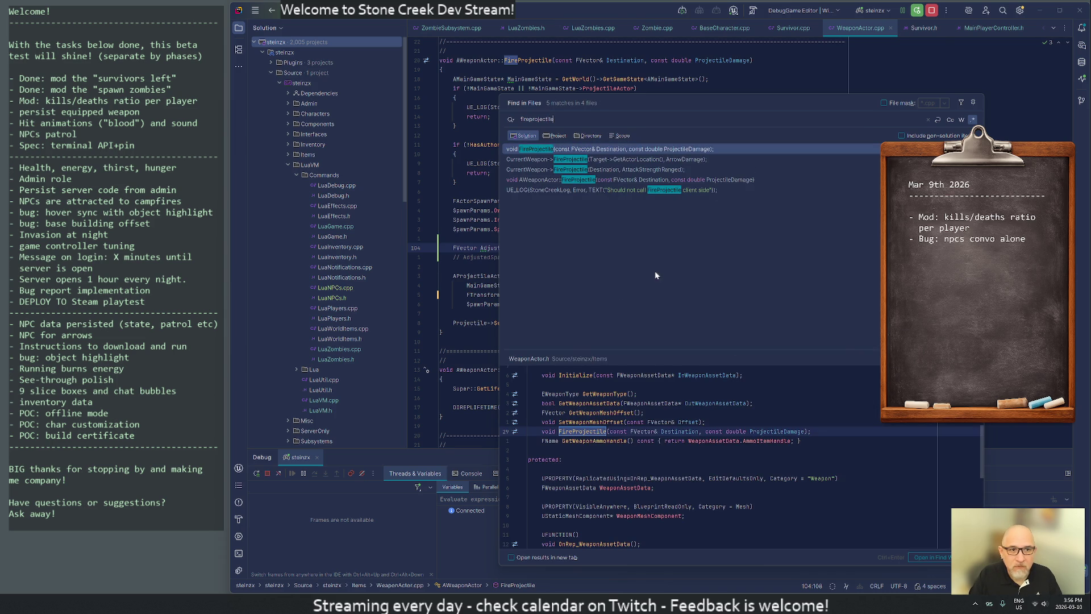
left_click(558, 169)
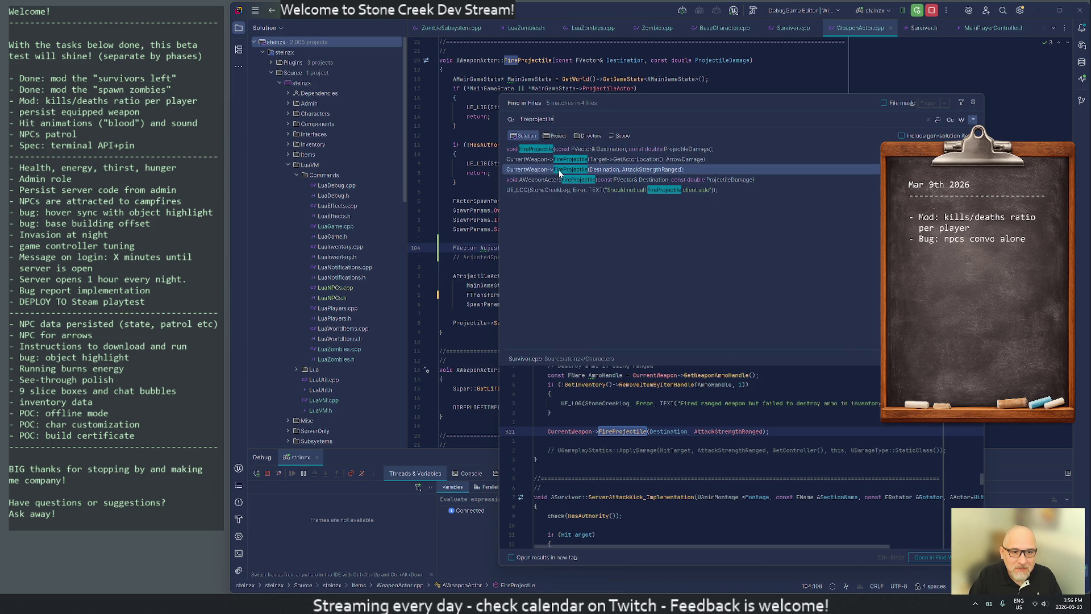
scroll(687, 455, "up", 4)
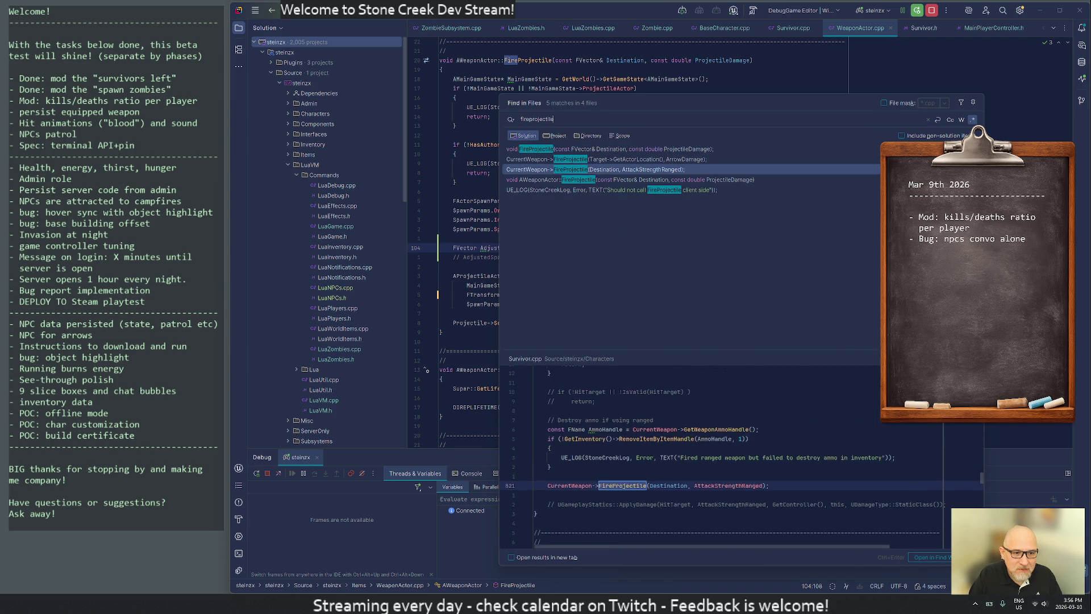
scroll(710, 454, "down", 2)
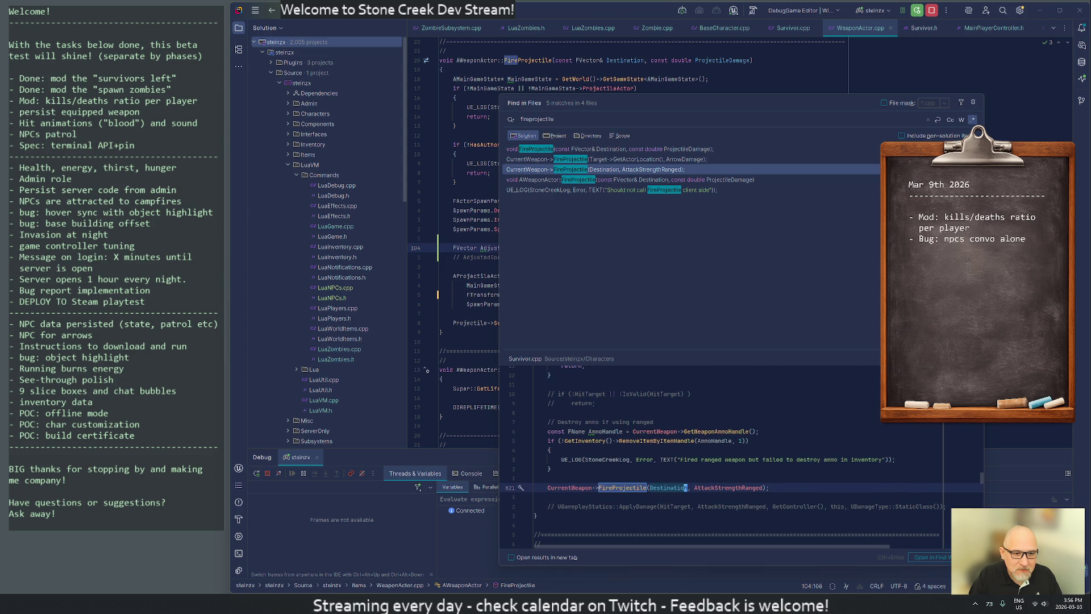
scroll(721, 458, "up", 5)
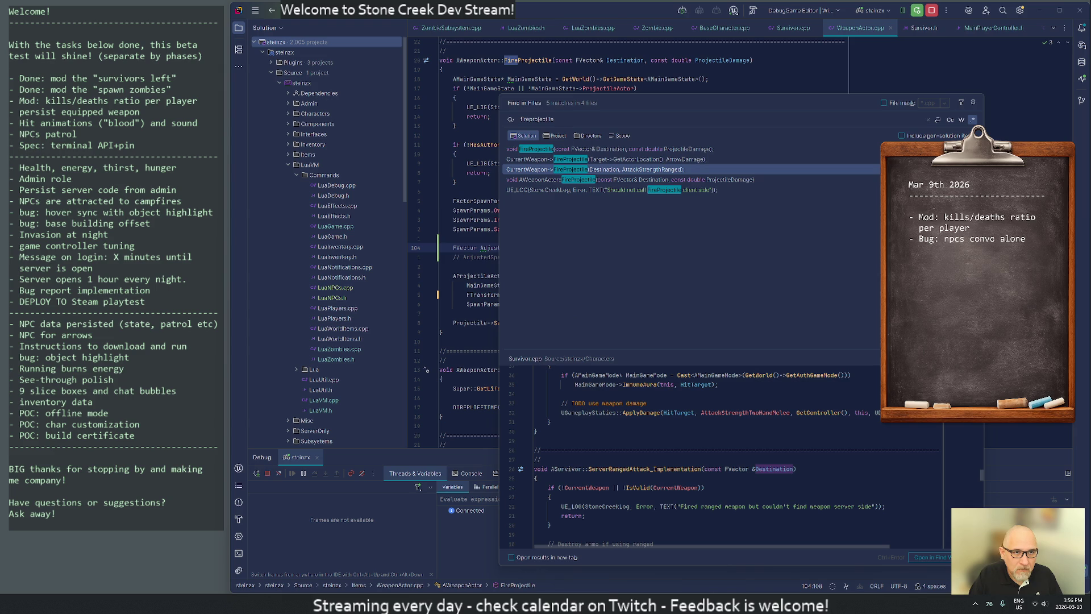
Try a ServerRangedAttack query, then return the search to 'fireprojectile'
key("ctrl+a")
type("s")
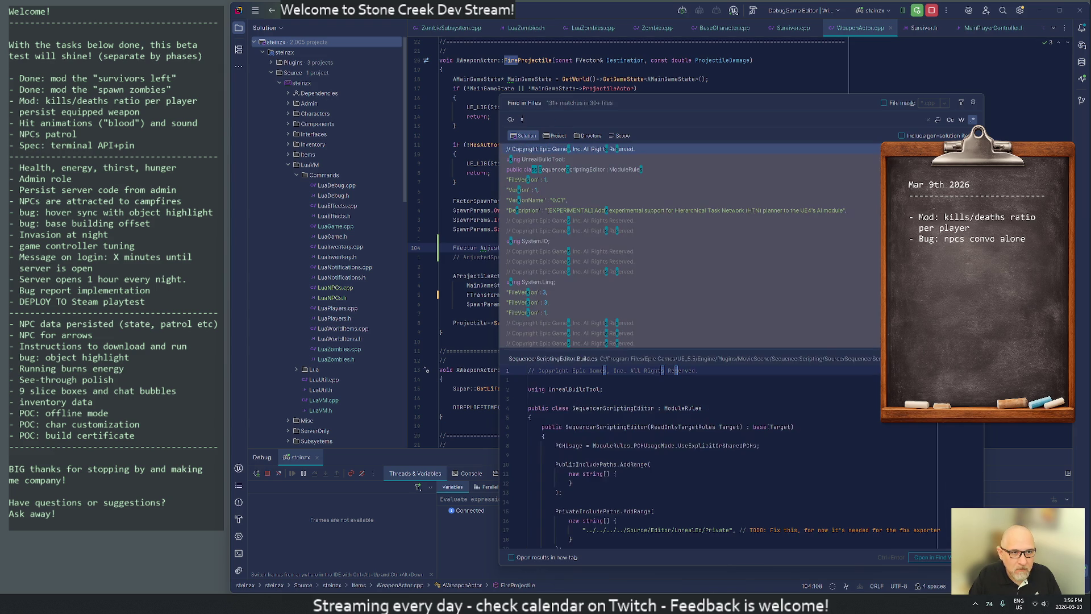
type("erverrang")
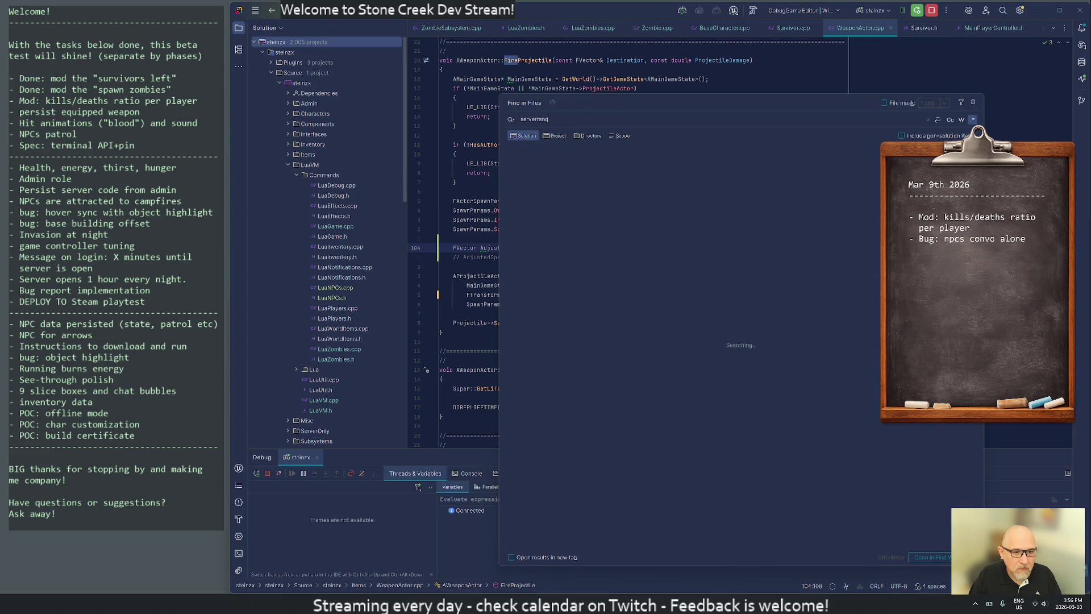
key("BackSpace")
key("BackSpace")
key("BackSpace")
key("BackSpace")
type("_rangedattack")
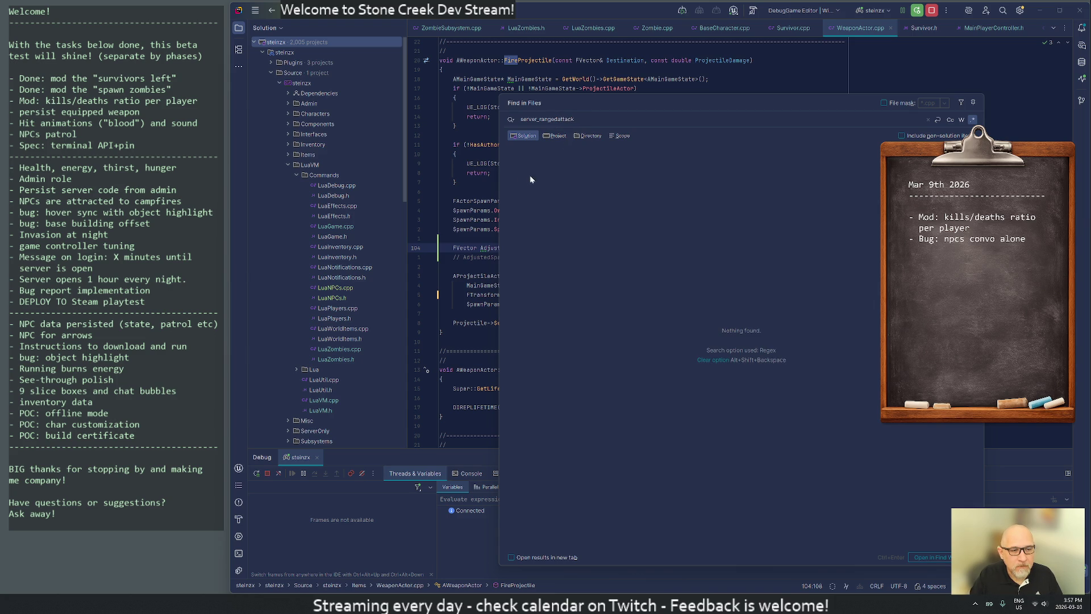
key("BackSpace")
key("BackSpace")
key("BackSpace")
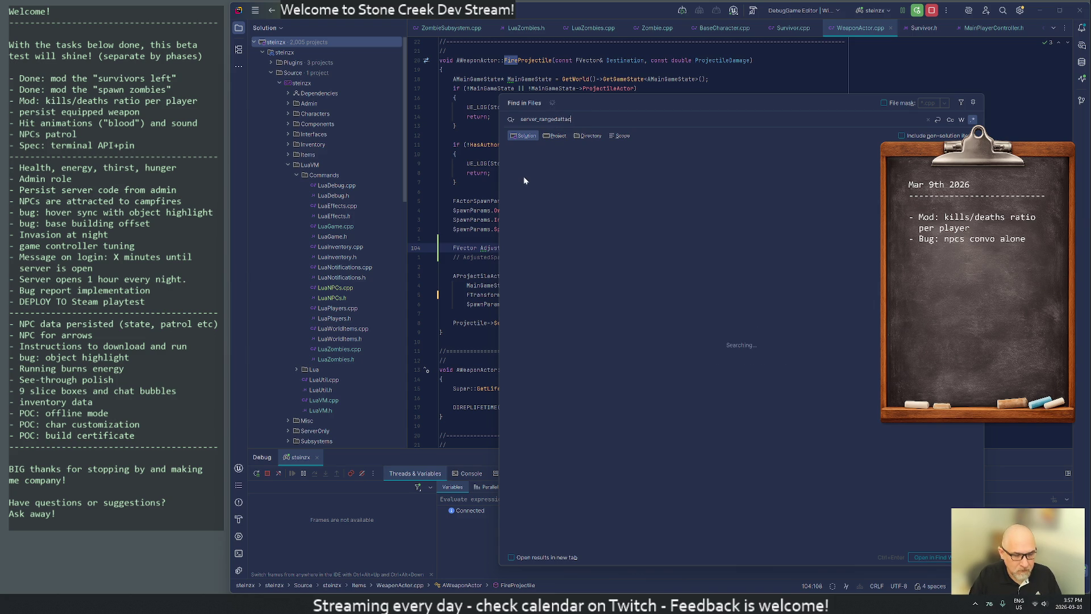
type("f")
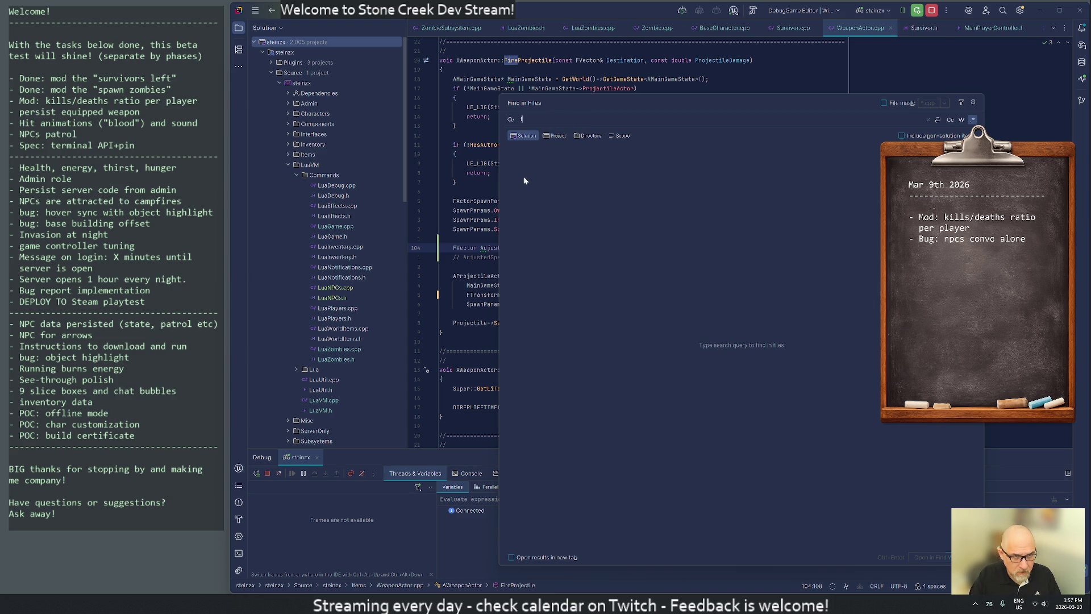
type("ireprojectile")
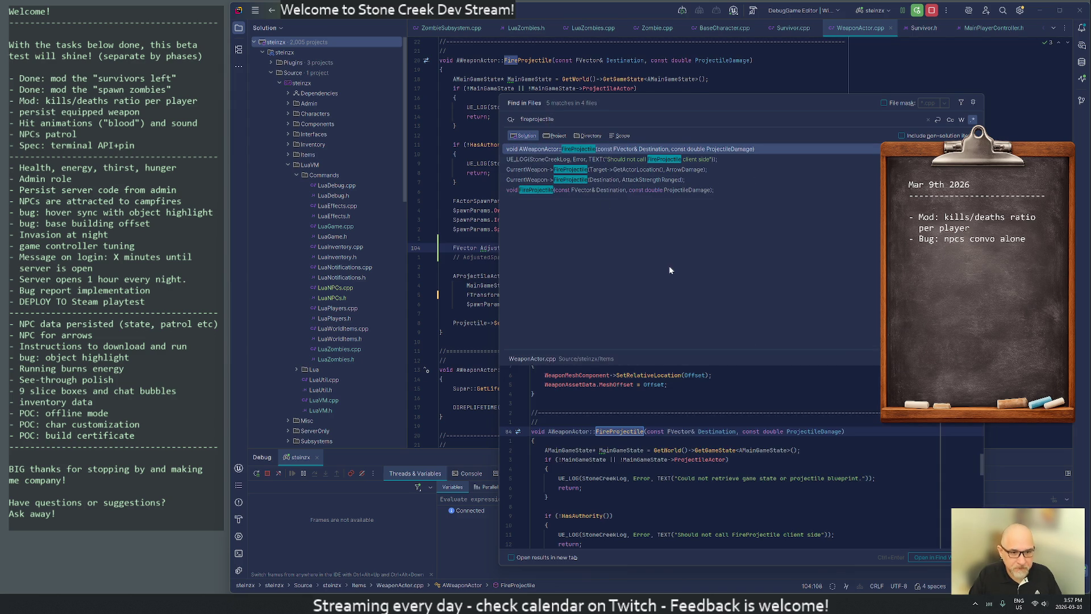
Open the Survivor.cpp FireProjectile result and search the project for 'serverrangedattack'
left_click(562, 182)
key("Return")
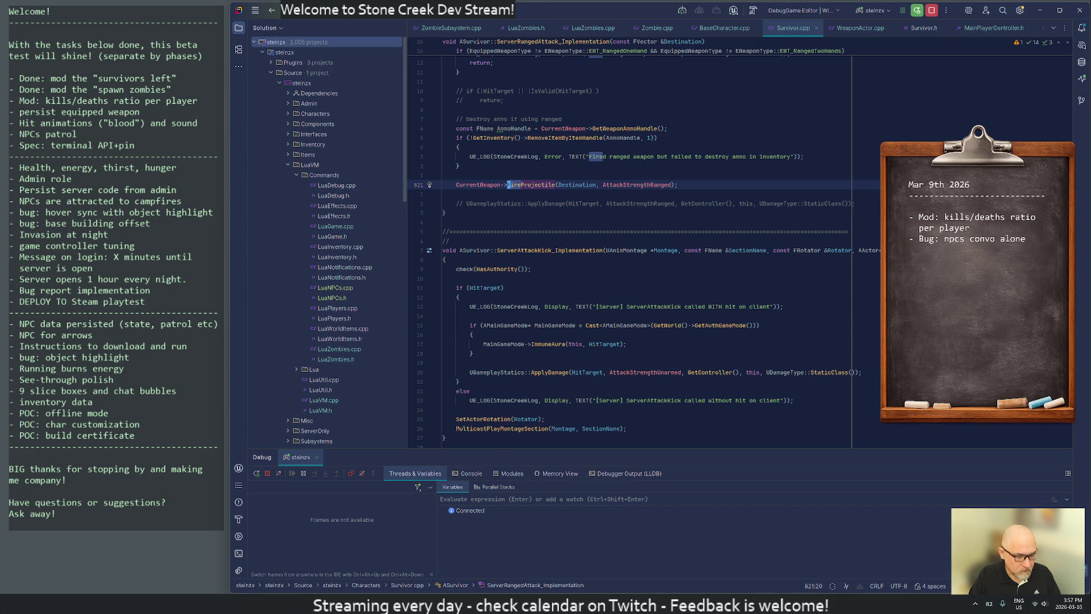
key("ctrl+shift+f")
type("serverrange")
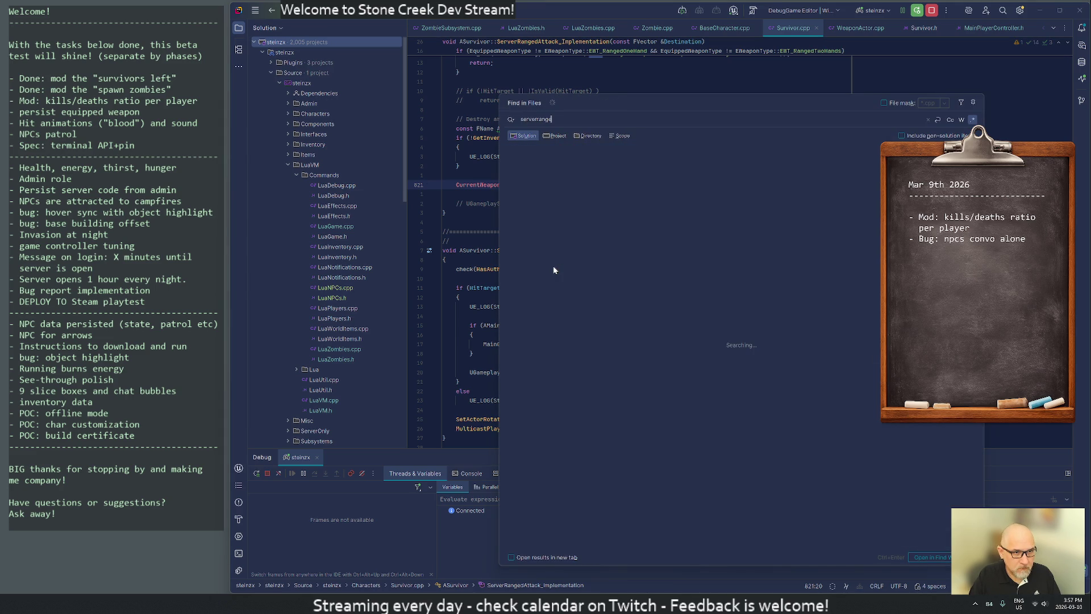
type("dattack")
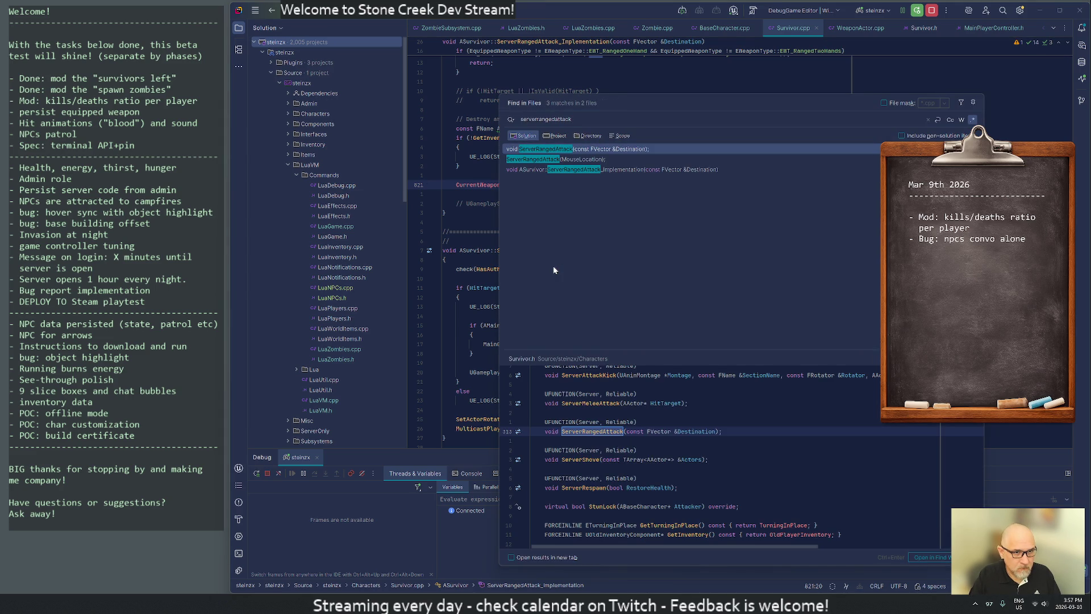
In the Attack function, change MouseLocation.Z += 20.f to 40.f
double_click(581, 159)
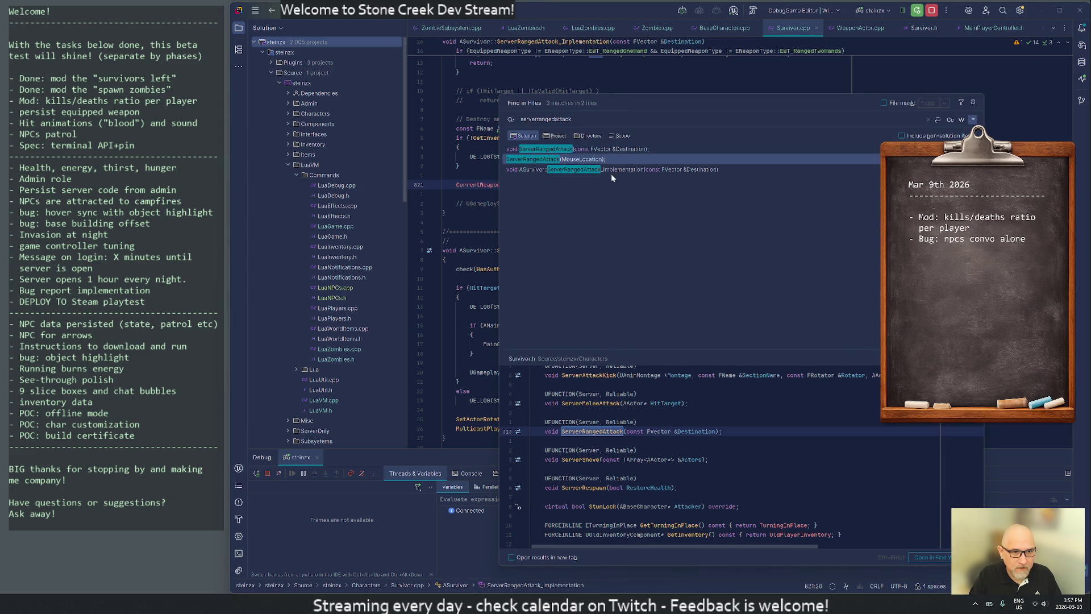
scroll(643, 256, "up", 1)
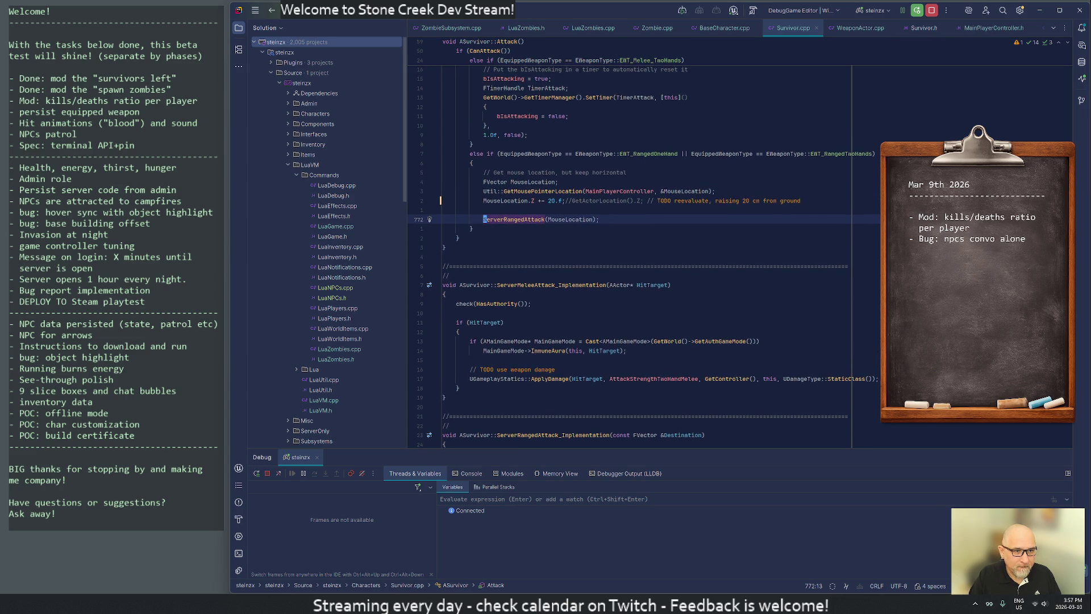
left_click(550, 200)
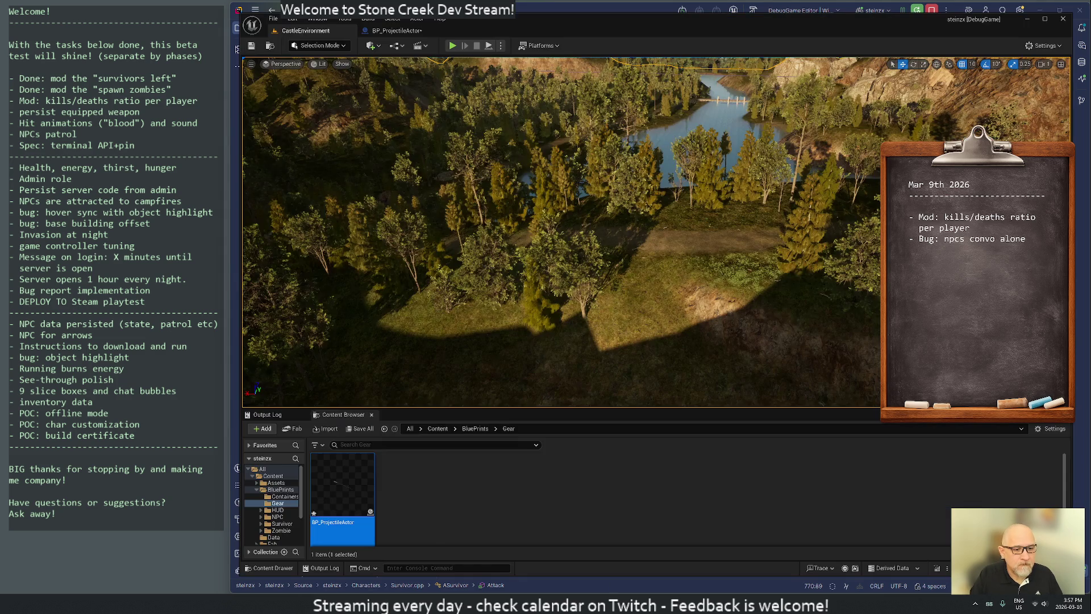
Live-compile the change with Ctrl+Alt+F11, then play-test the level in the editor
key("alt+Tab")
key("ctrl+alt+F11")
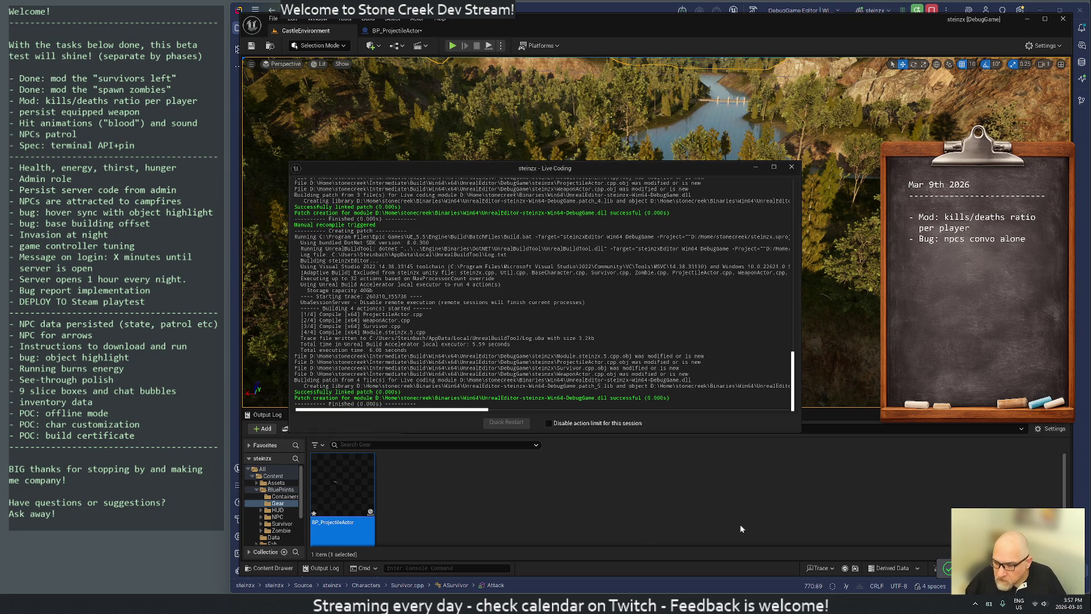
left_click(452, 45)
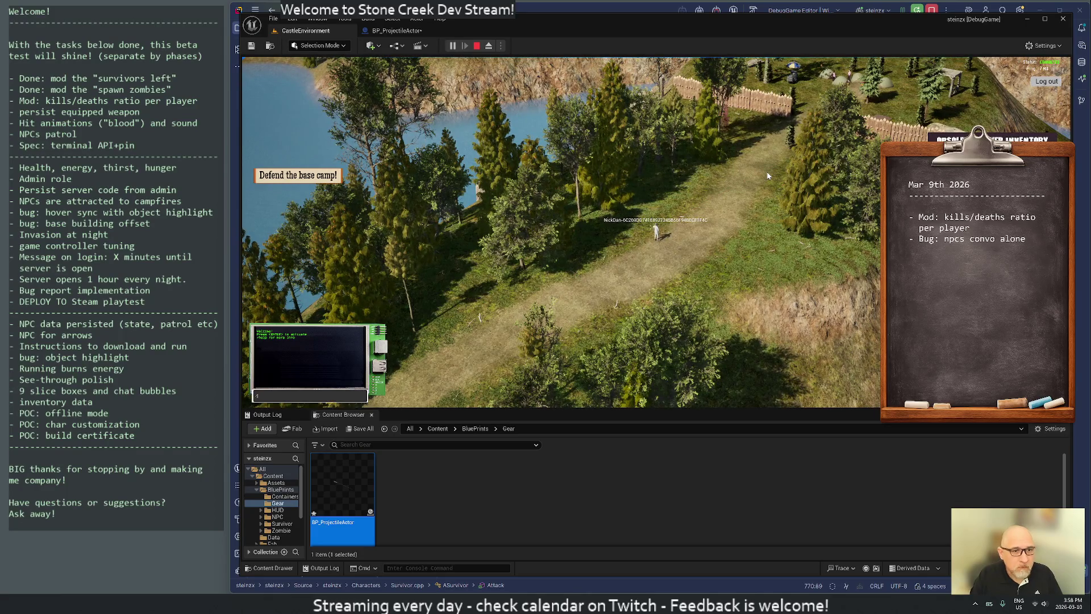
key("Return")
key("Escape")
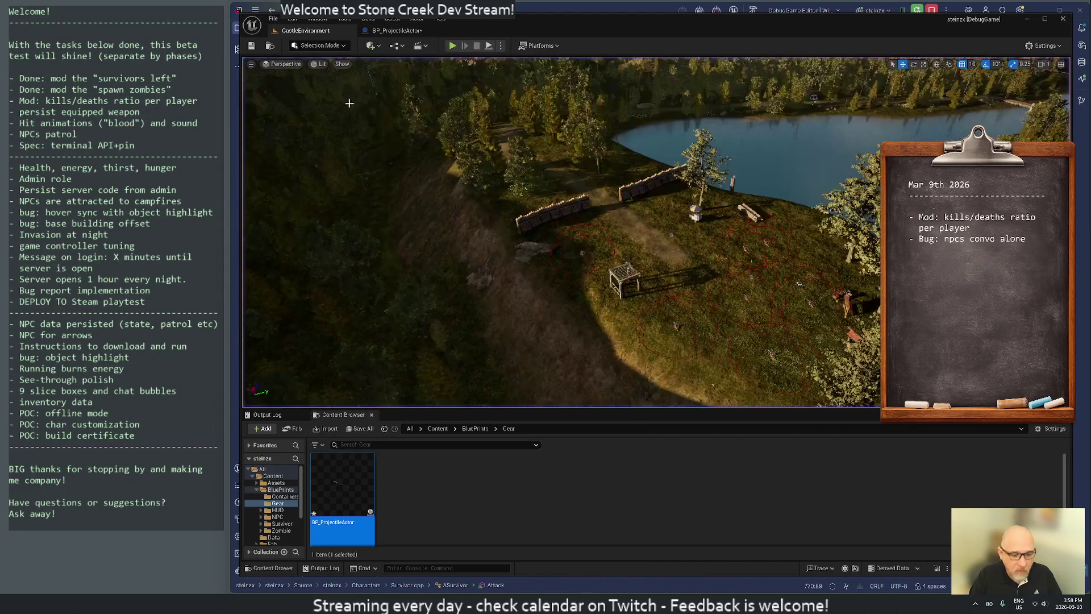
left_click(476, 45)
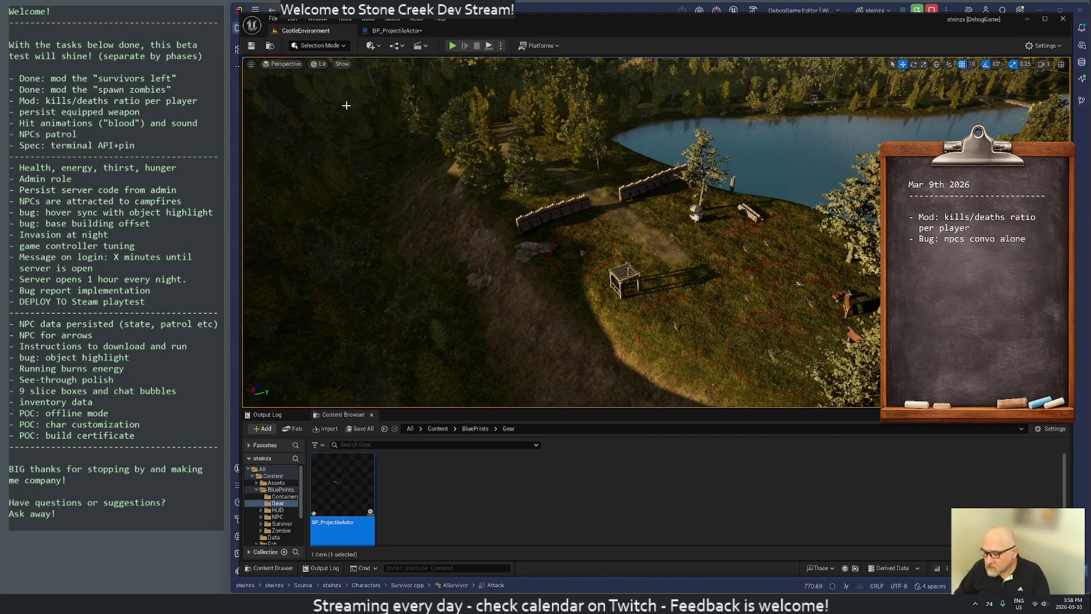